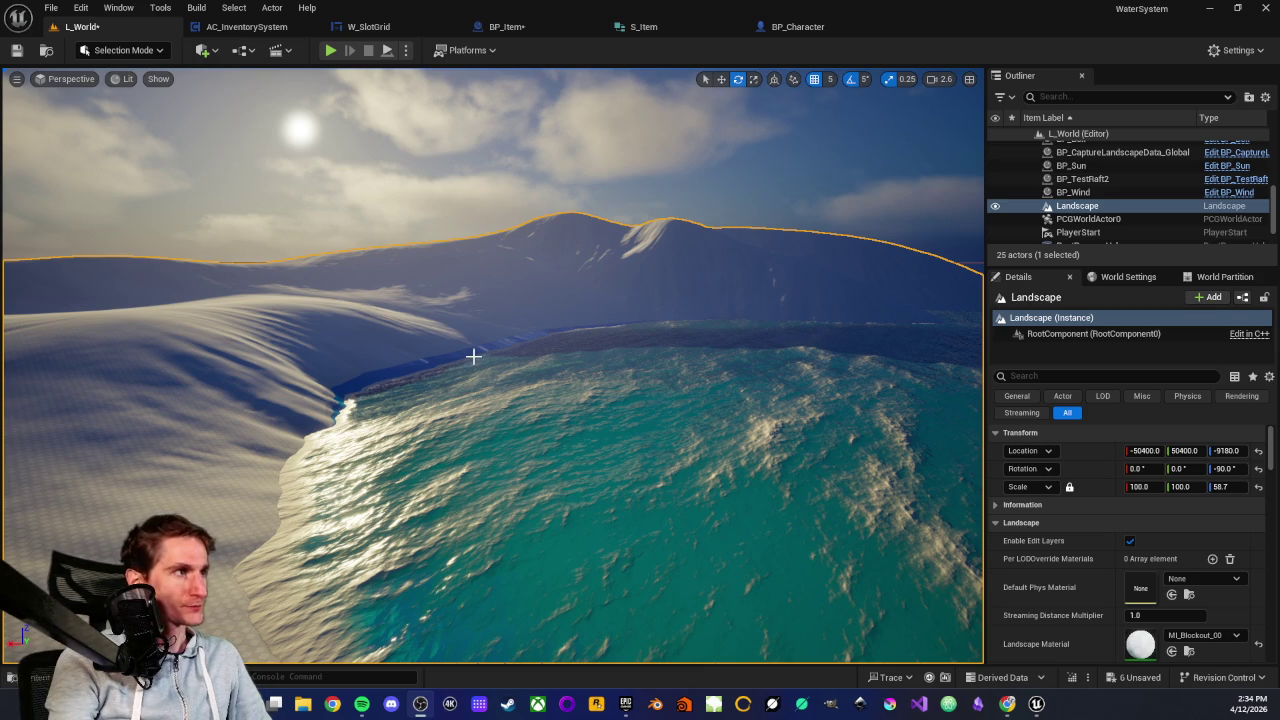
# Fly the viewport over the landscape to the cyan cube, wireframe spheres and checkered pillar.
pyautogui.moveTo(517, 354)
pyautogui.mouseDown()
pyautogui.moveTo(517, 400)
pyautogui.moveTo(519, 353)
pyautogui.moveTo(470, 365)
pyautogui.moveTo(413, 355)
pyautogui.mouseUp()
pyautogui.moveTo(462, 441)
pyautogui.mouseDown()
pyautogui.moveTo(468, 415)
pyautogui.moveTo(436, 348)
pyautogui.moveTo(464, 295)
pyautogui.moveTo(500, 319)
pyautogui.mouseUp()
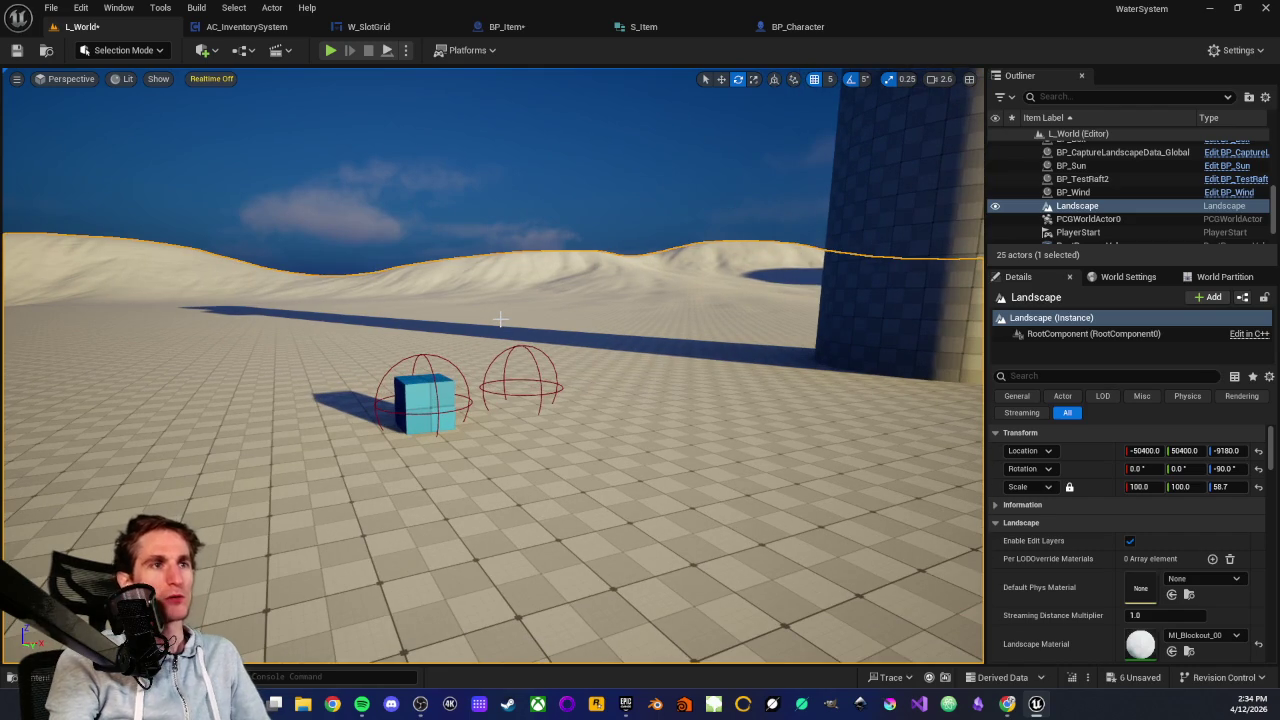